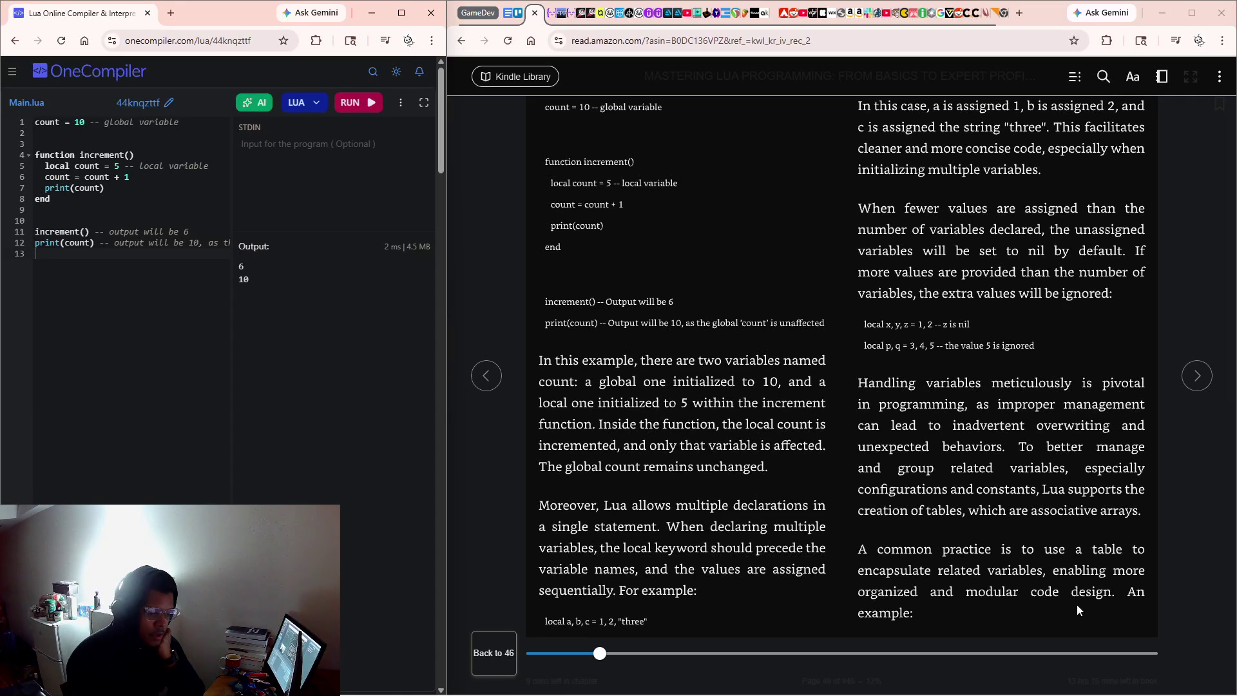
Turn the Kindle page forward to where section 2.3 Variable Scope and Lifetime starts.
left_click(1036, 513)
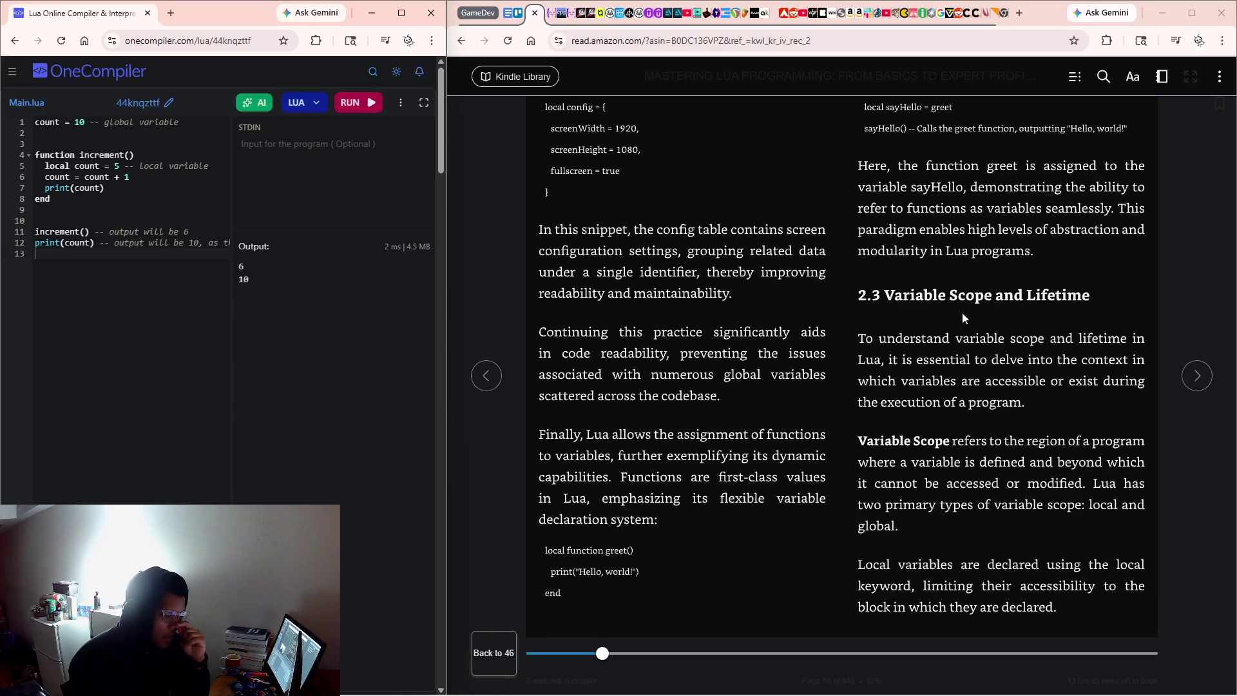
left_click(1074, 79)
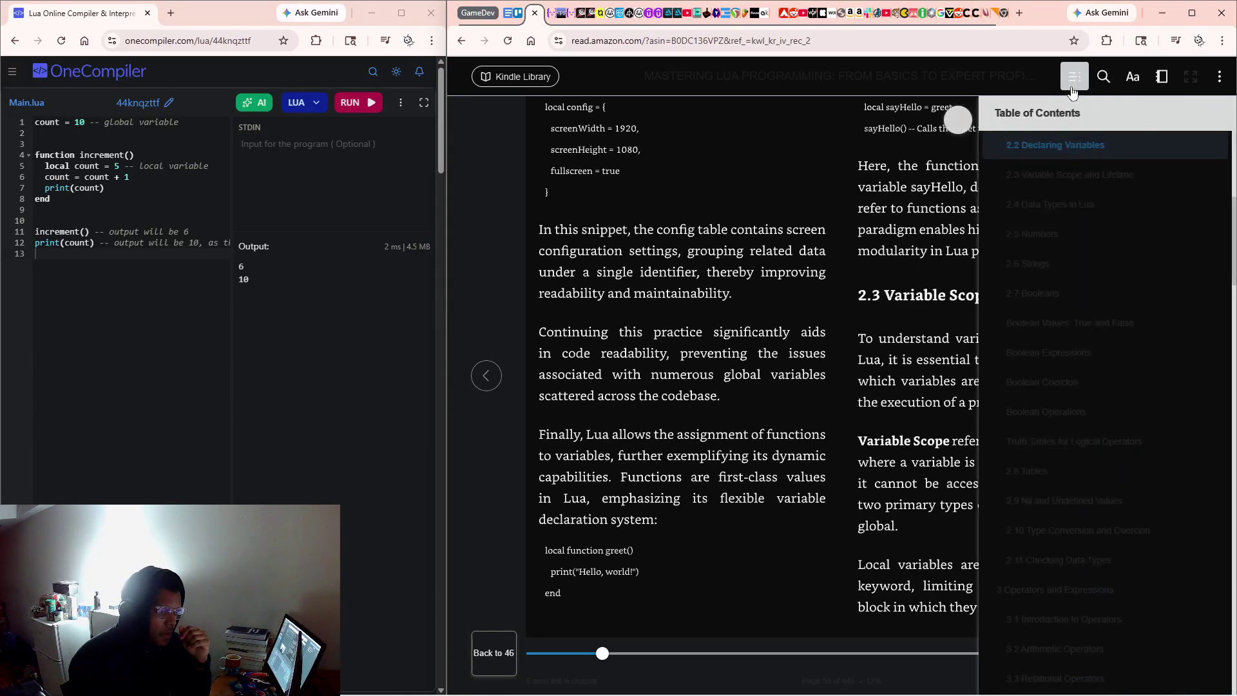
left_click(1077, 77)
key("Right")
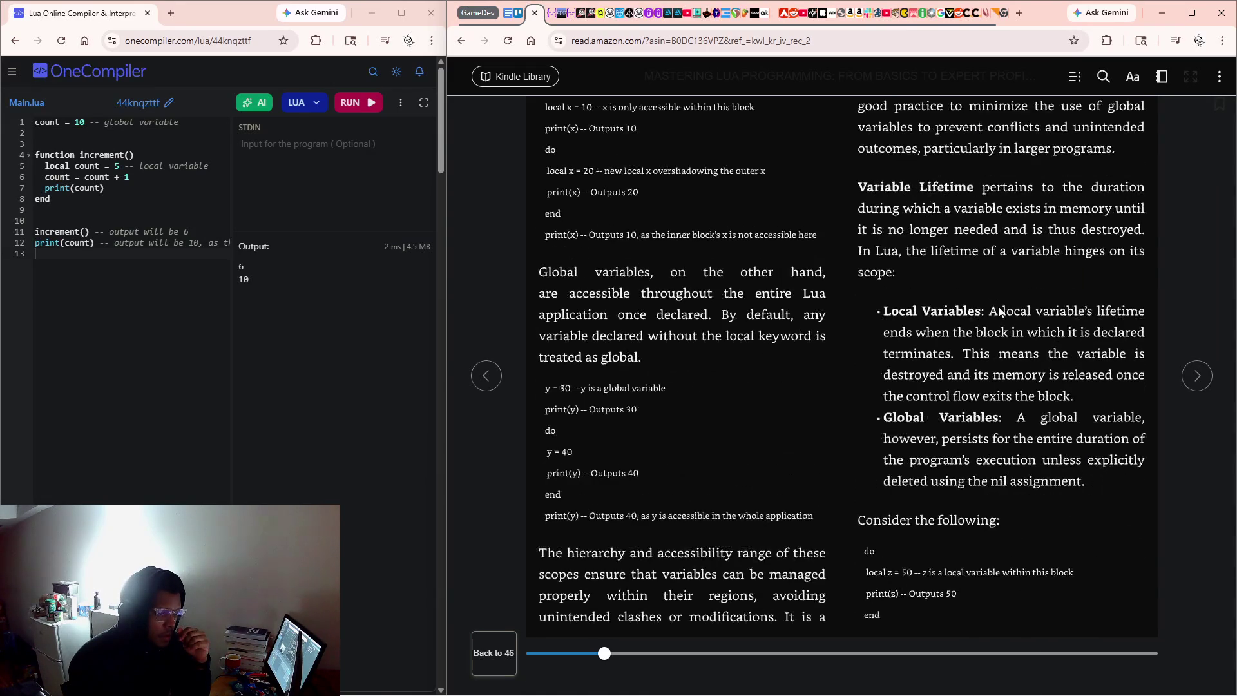
left_click(1078, 77)
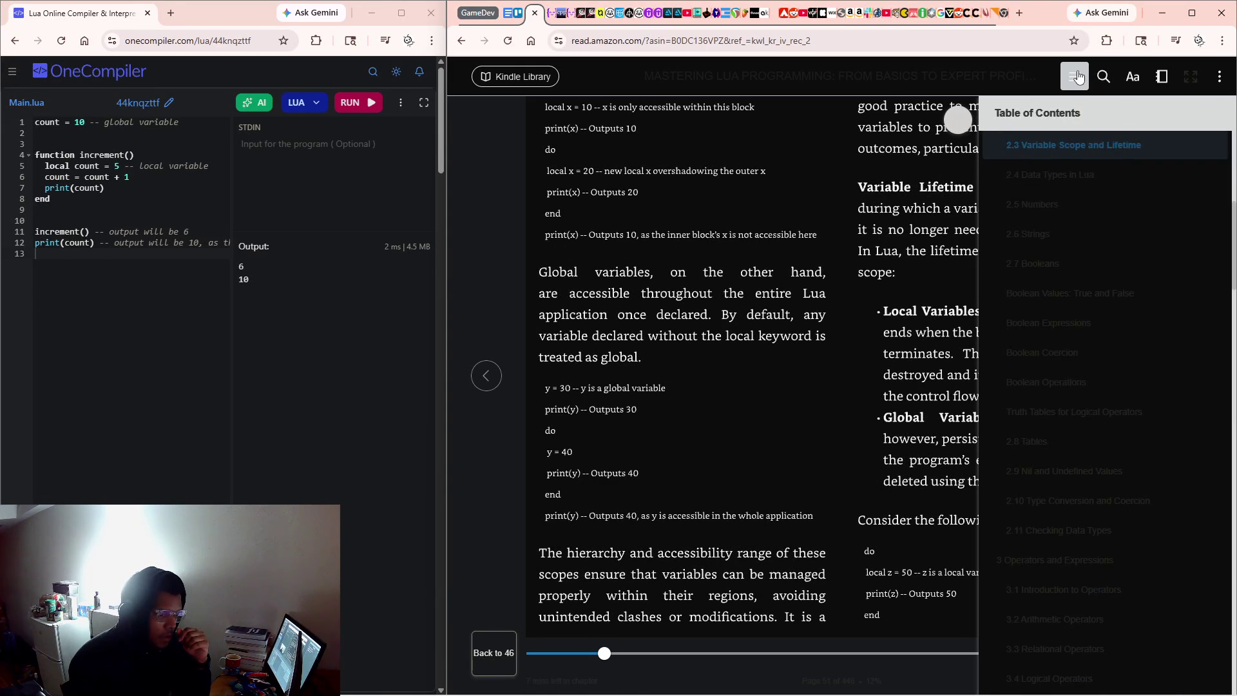
left_click(1079, 78)
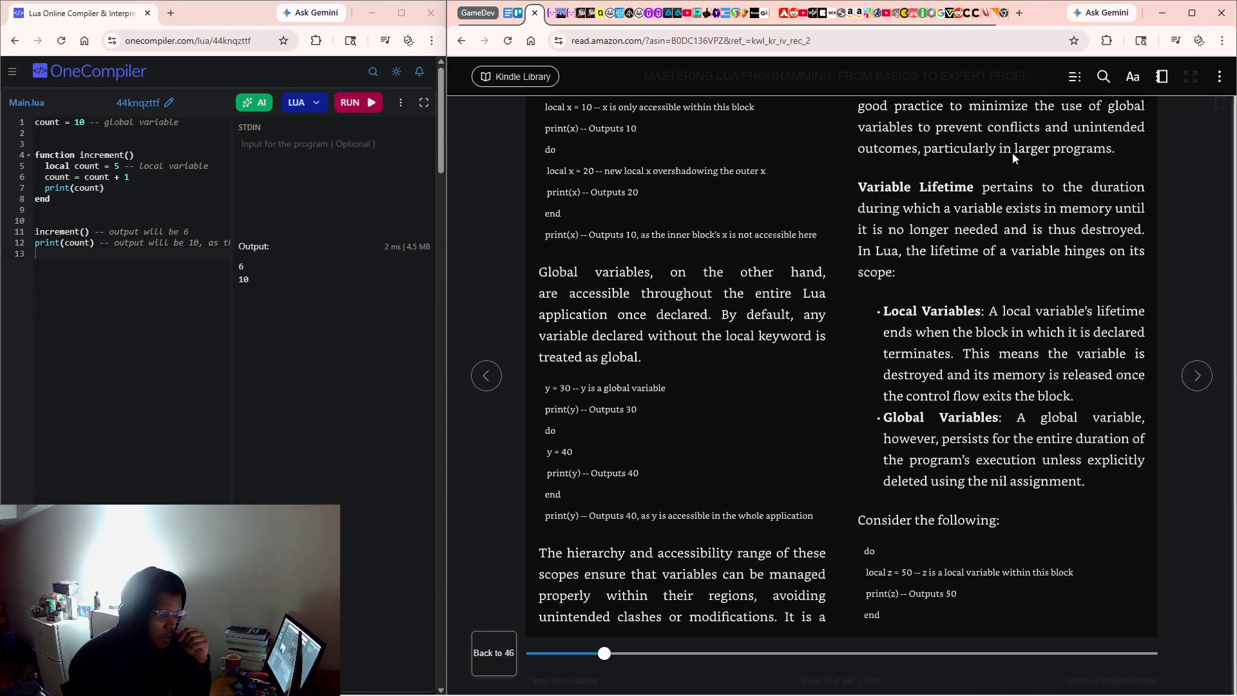
left_click(1082, 76)
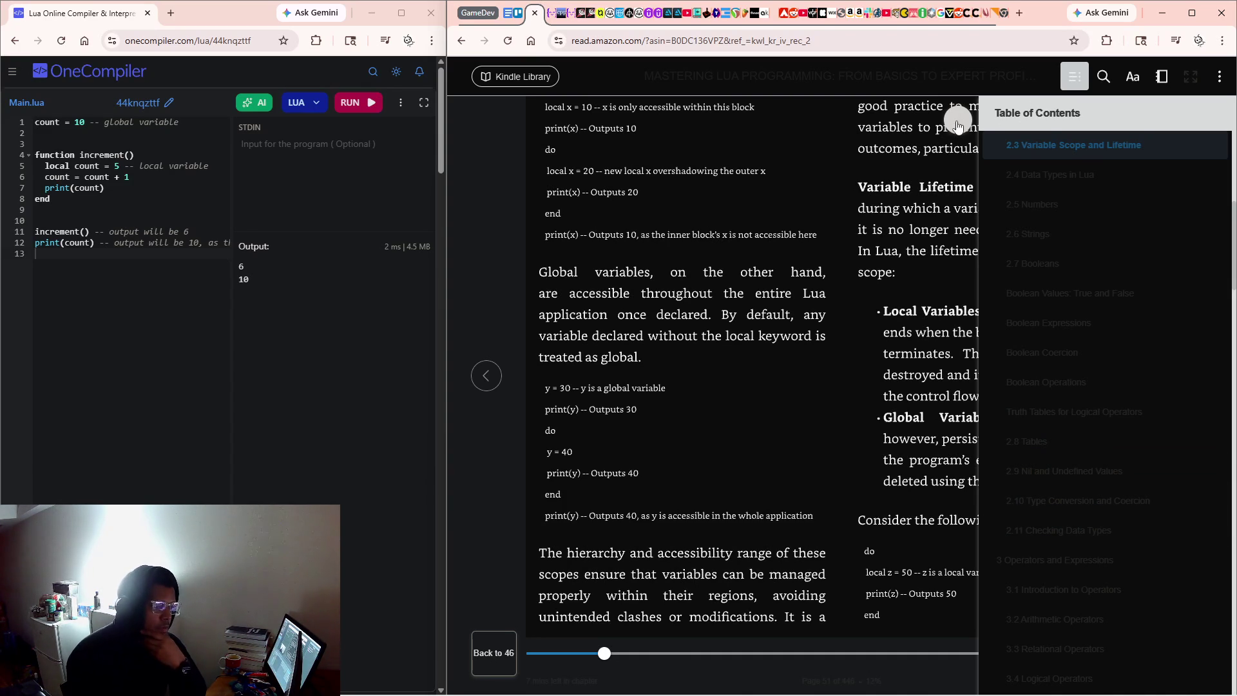
left_click(923, 143)
left_click(792, 328)
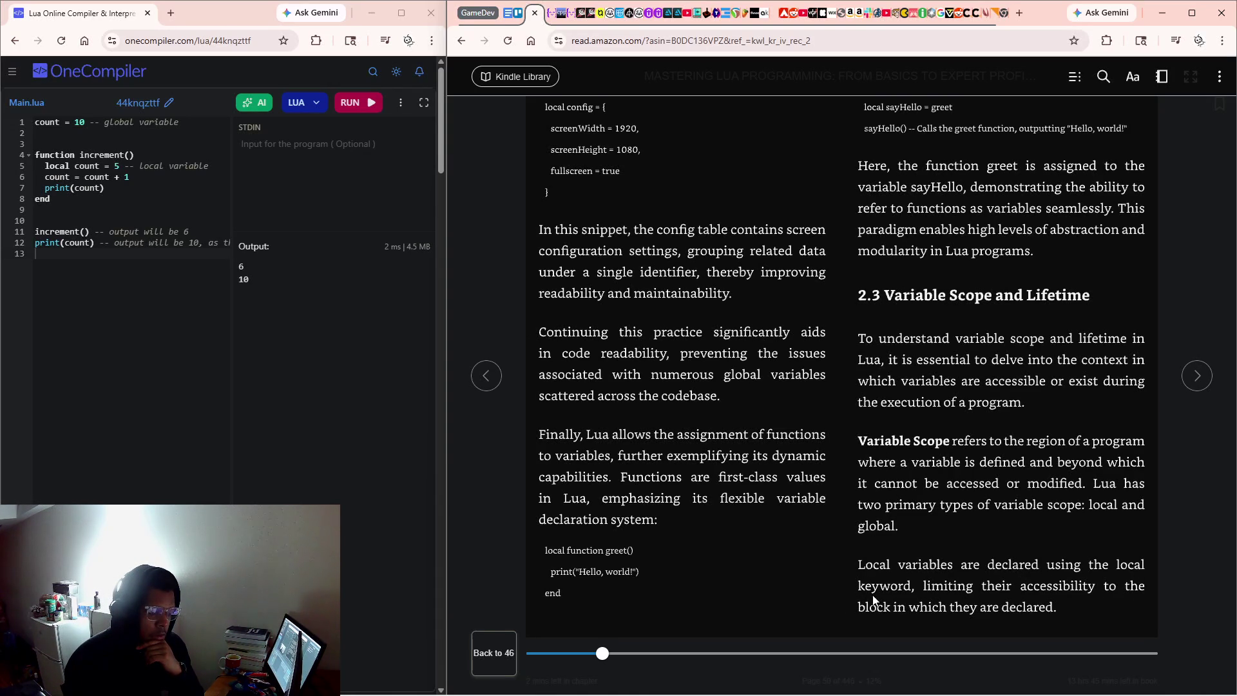
Advance the book to the global variables and variable lifetime explanation.
key("Right")
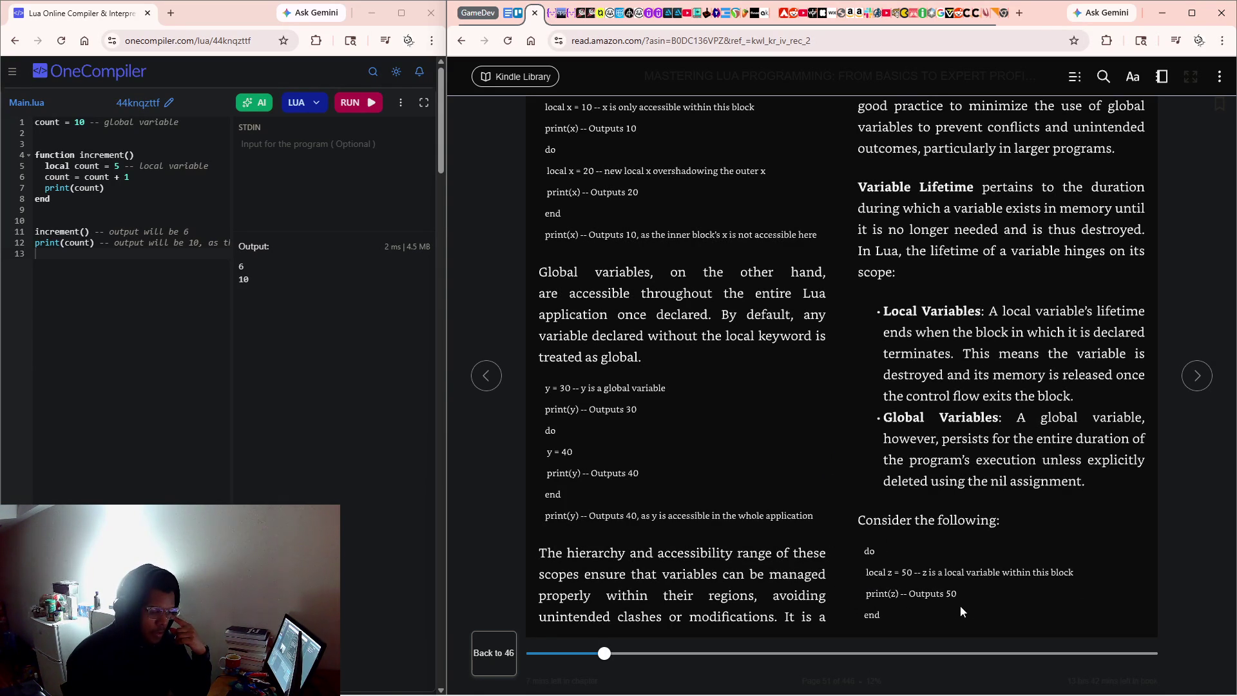
Turn ahead to the nested-scope pages and widen the Kindle window by shifting the snap divider left.
key("Right")
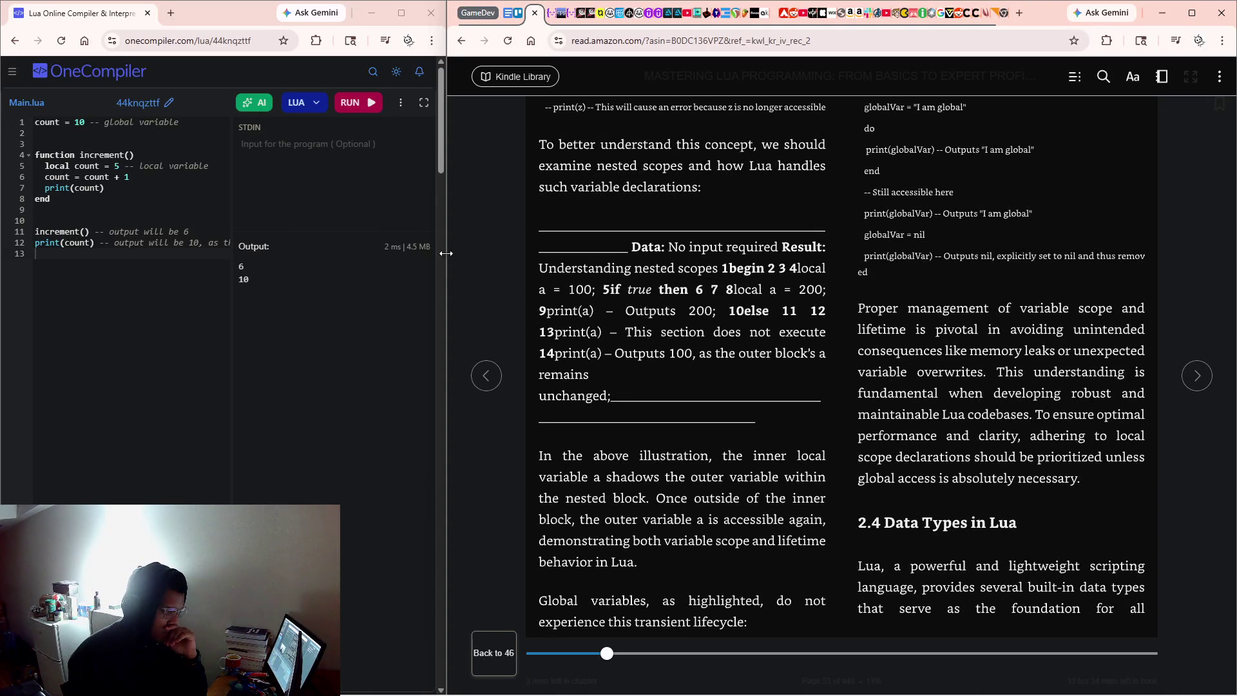
left_click_drag(446, 253, 297, 252)
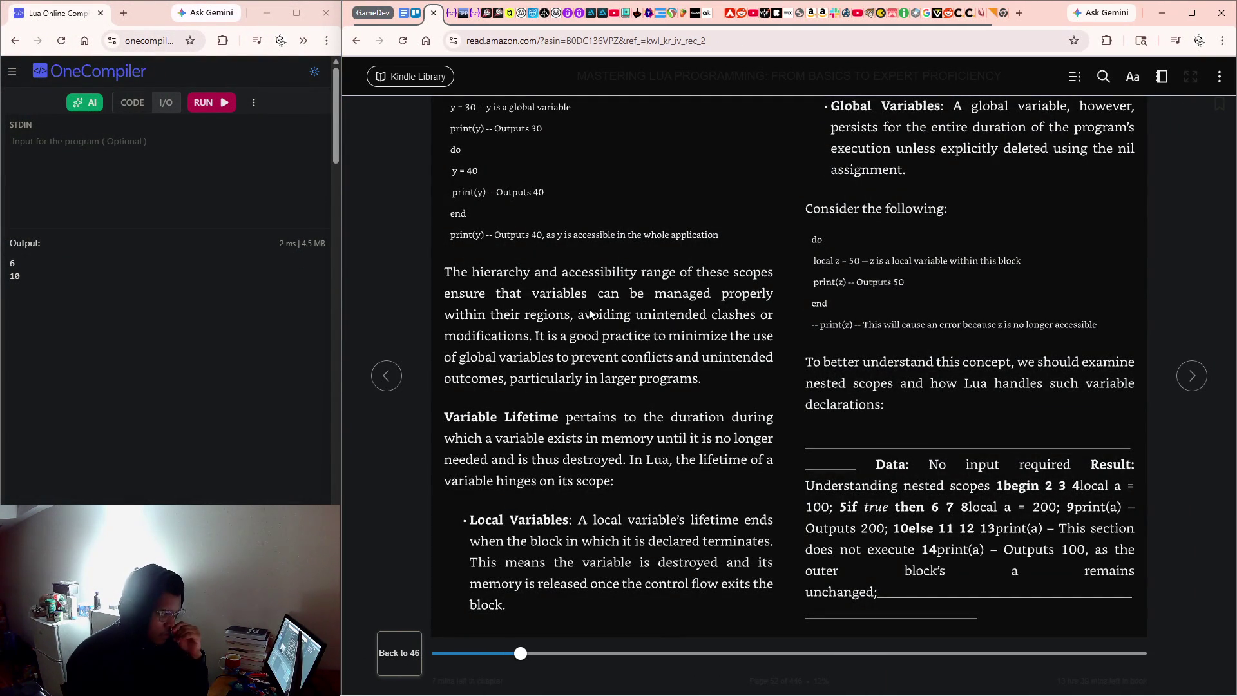
Switch OneCompiler back to the Main.lua editor with the global and local count example.
left_click(136, 115)
left_click(136, 113)
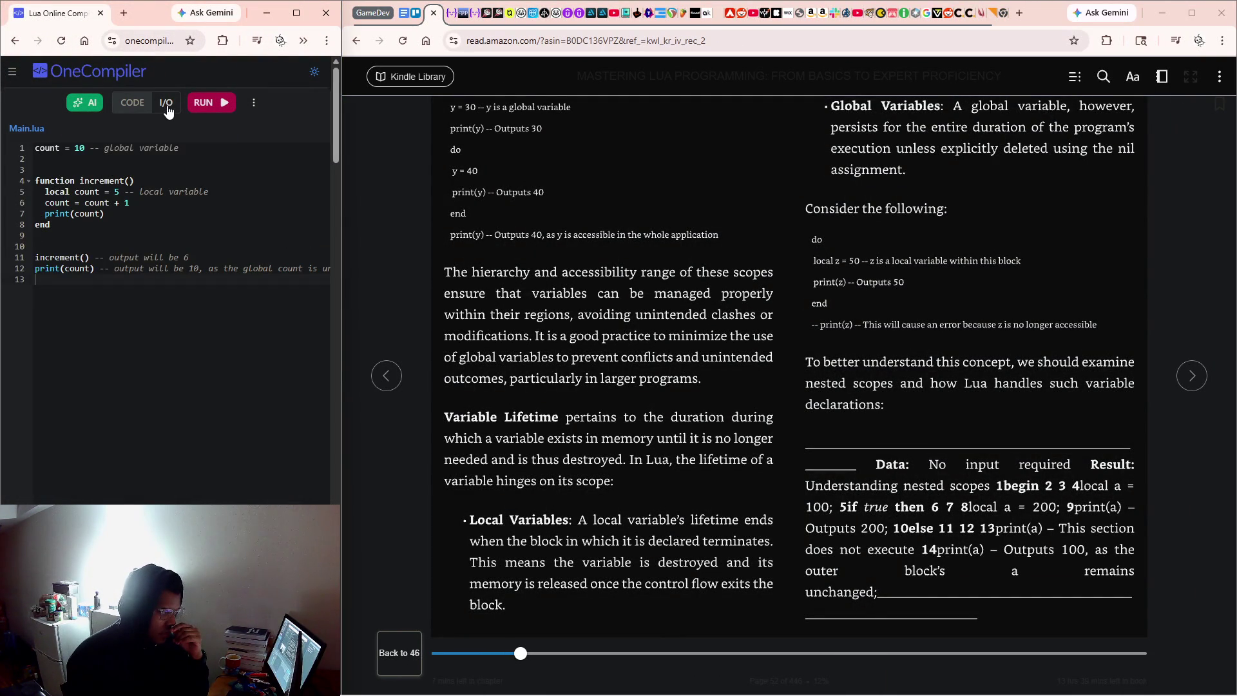
left_click(166, 107)
left_click(148, 107)
left_click(161, 106)
left_click(134, 107)
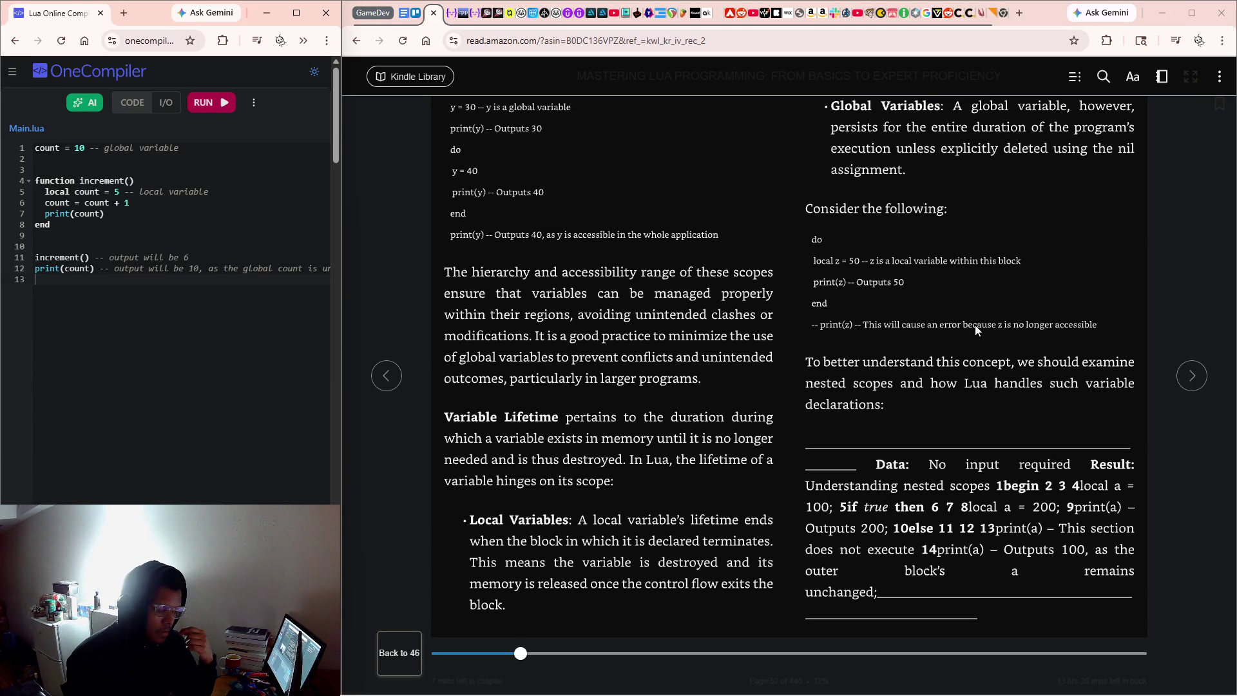
Page forward to section 2.4 Data Types in Lua and bring up the table of contents.
key("Right")
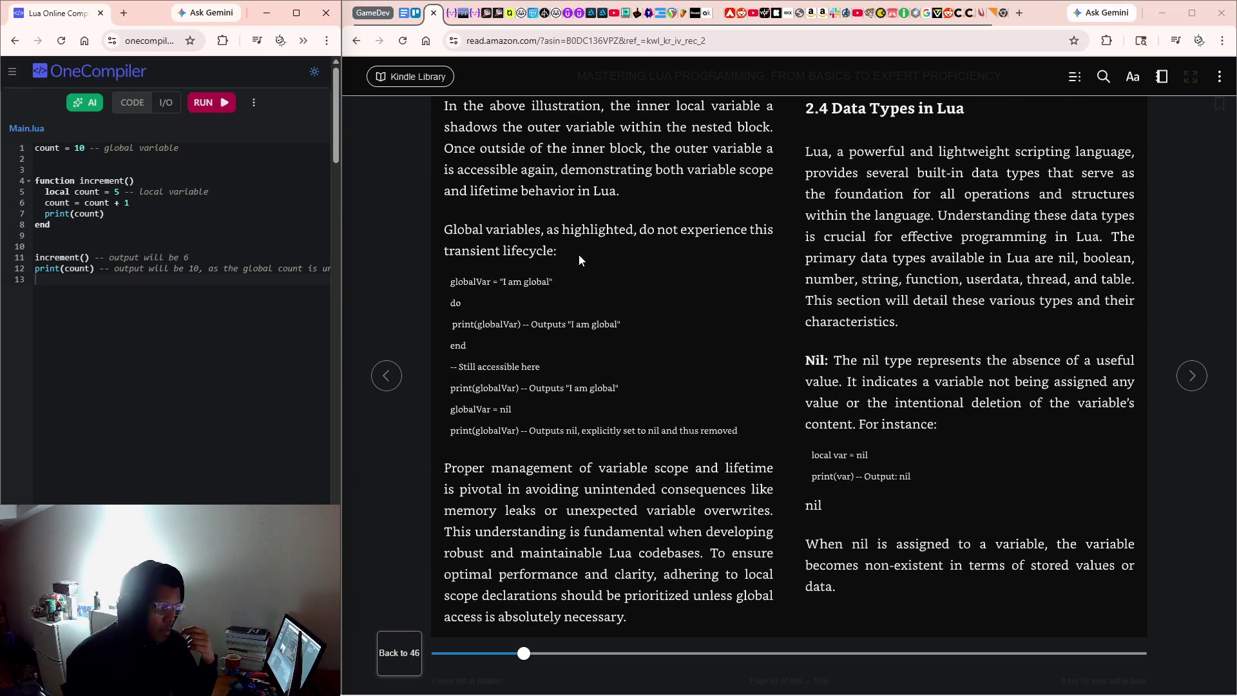
key("Left")
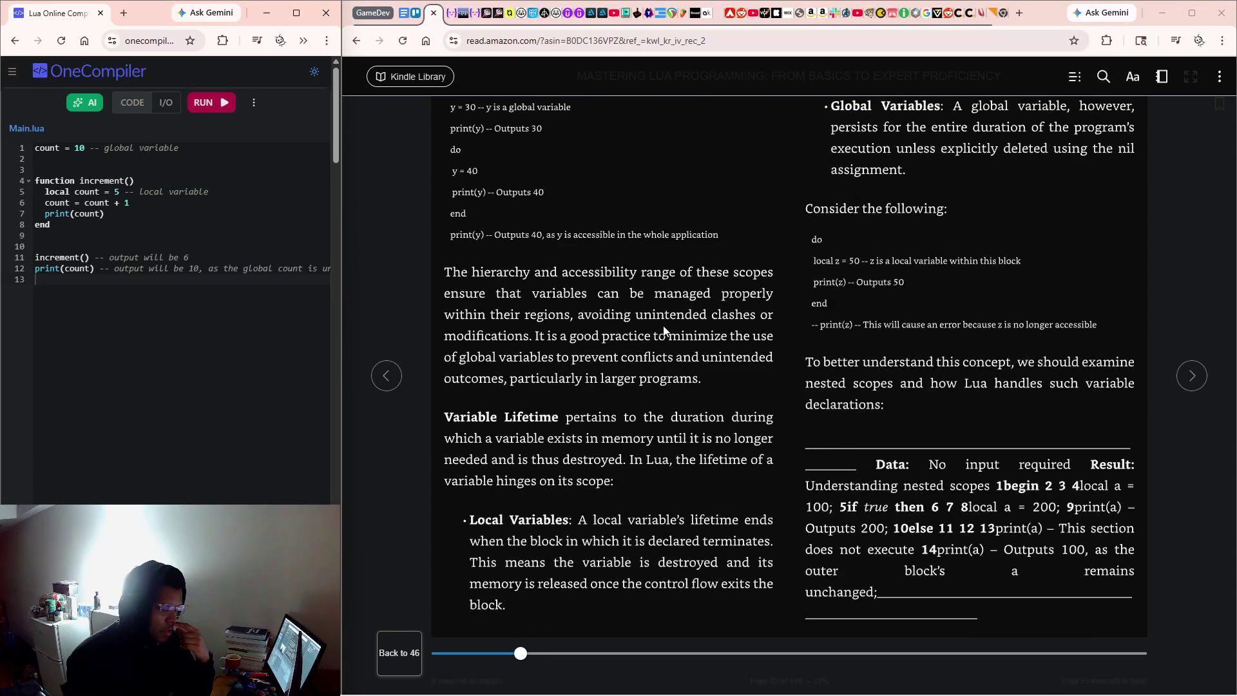
key("Right")
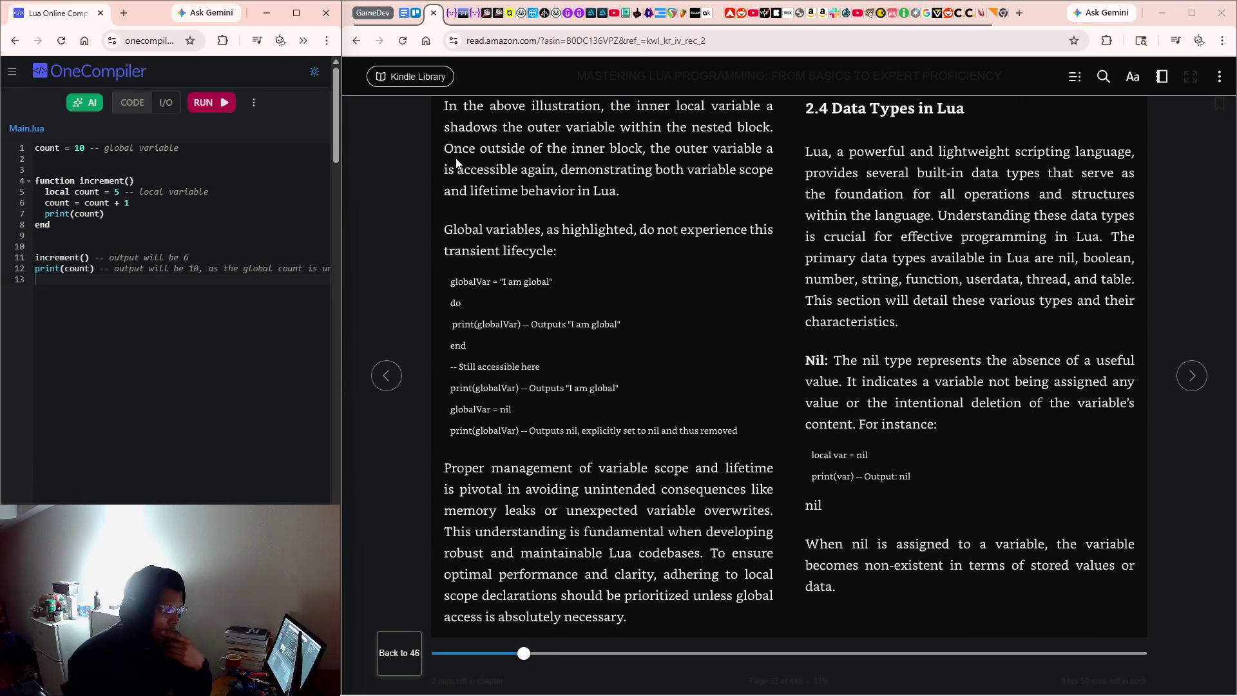
scroll(638, 412, "up", 1)
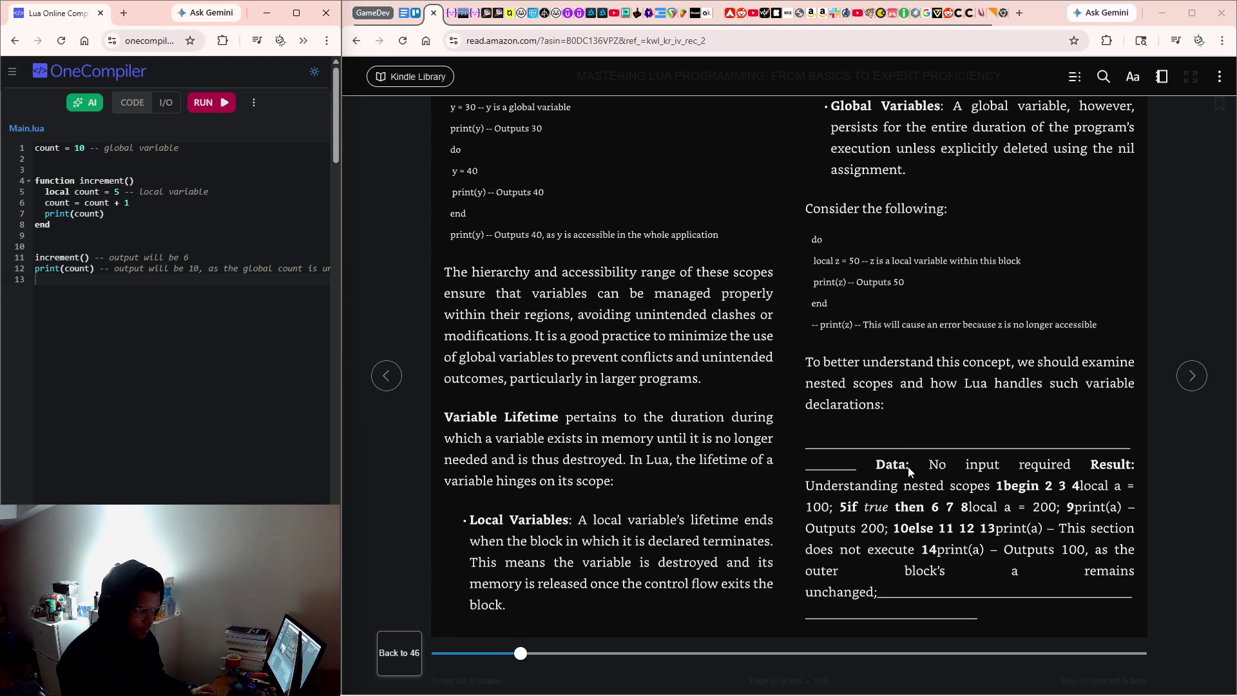
key("Right")
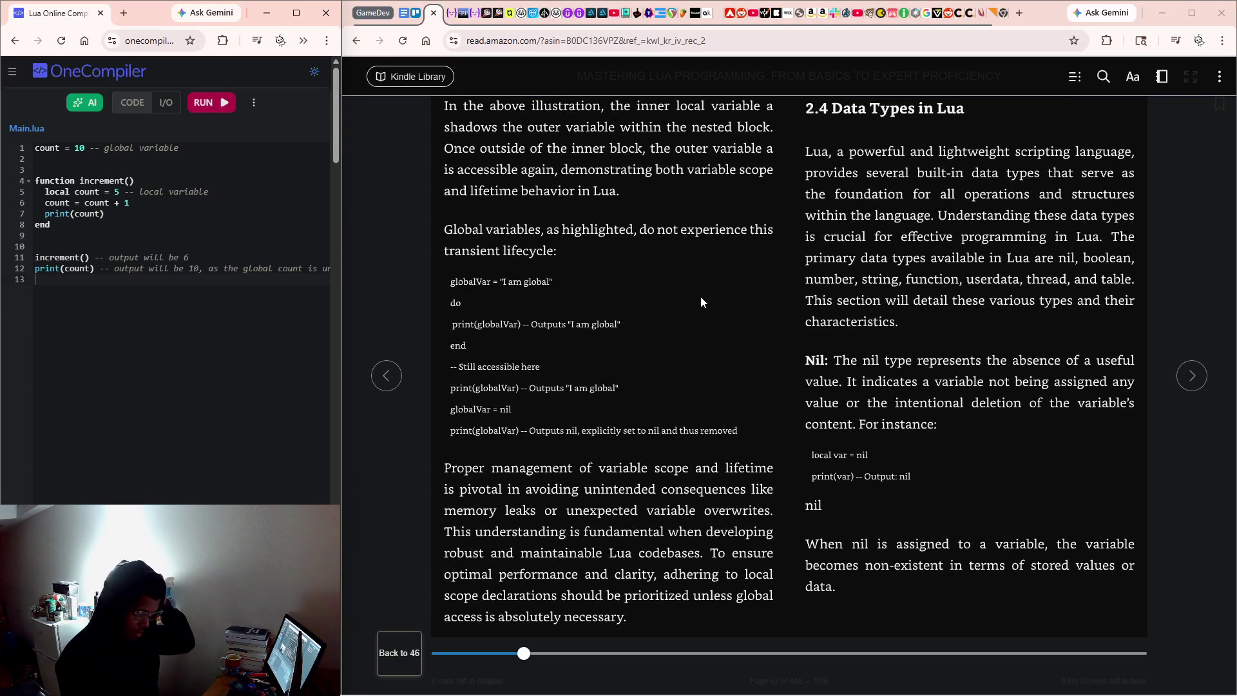
left_click(1073, 76)
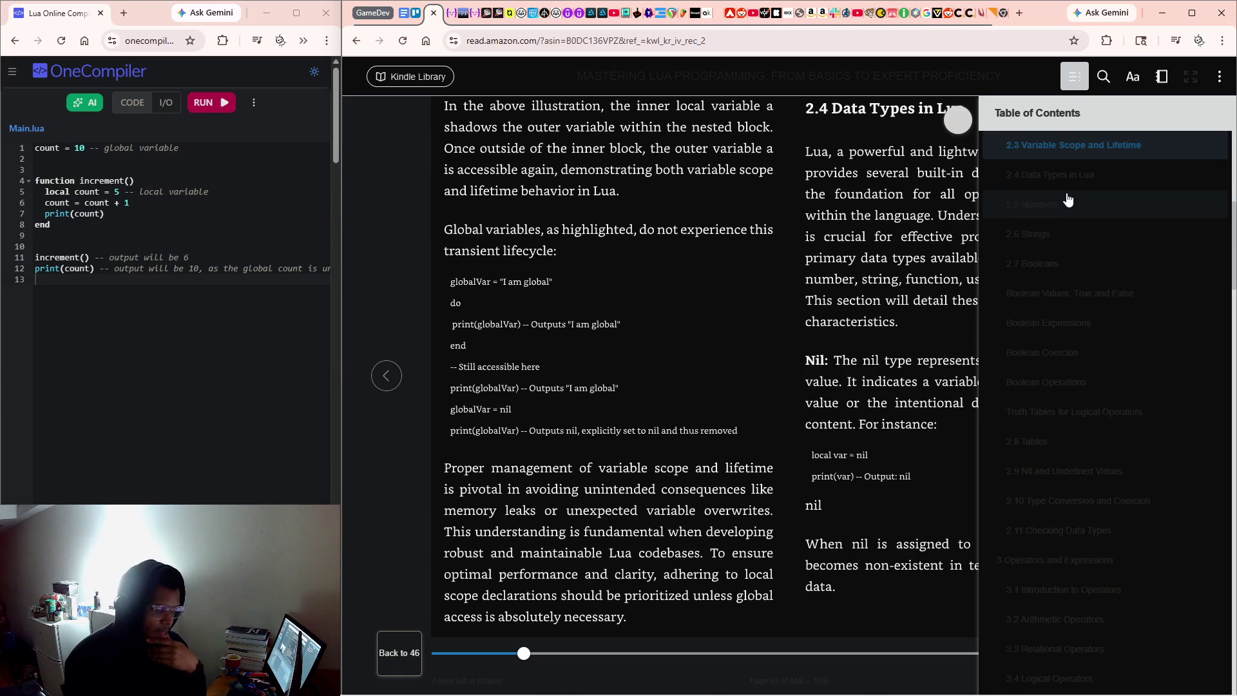
Dismiss the table of contents to reveal the 2.4 Data Types page with its nil example.
left_click(953, 138)
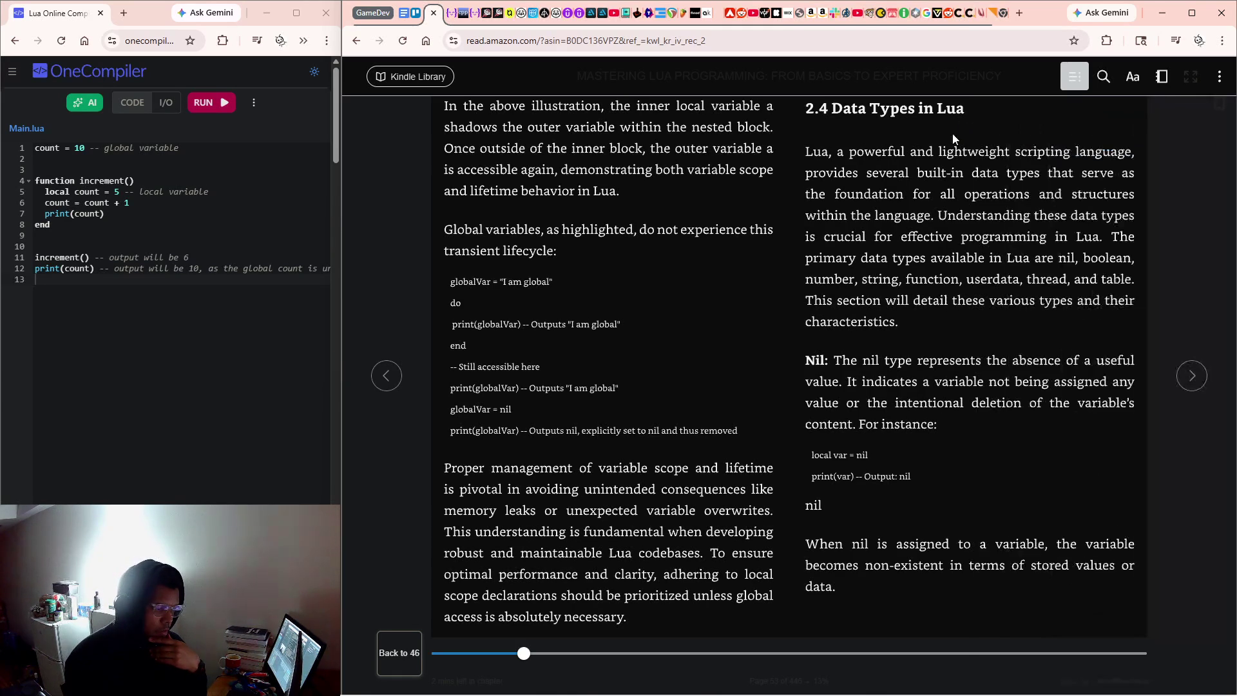